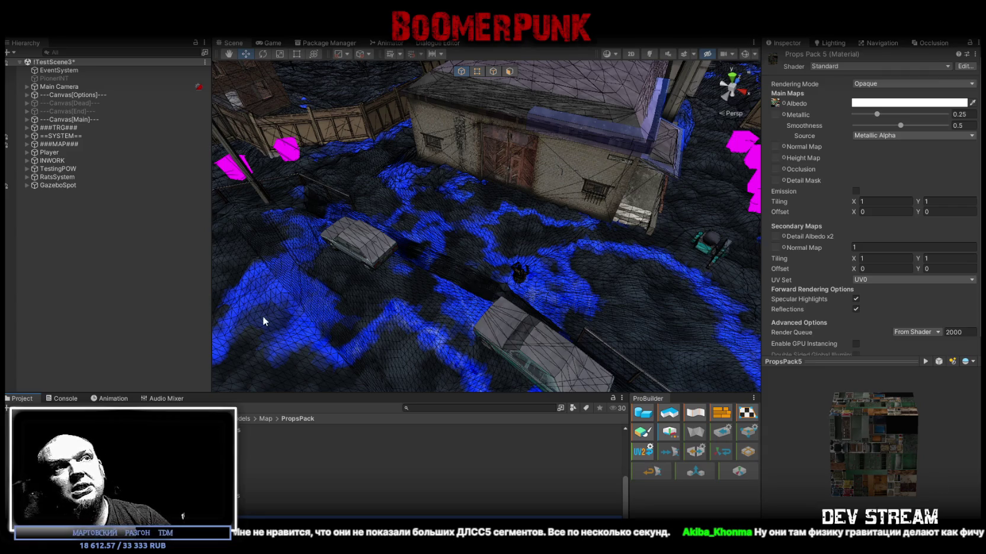
# Orbit the Scene view to show more roof and trees, then raise the 003.mp4 player over the editor
pyautogui.moveTo(482, 227); pyautogui.dragTo(477, 207)
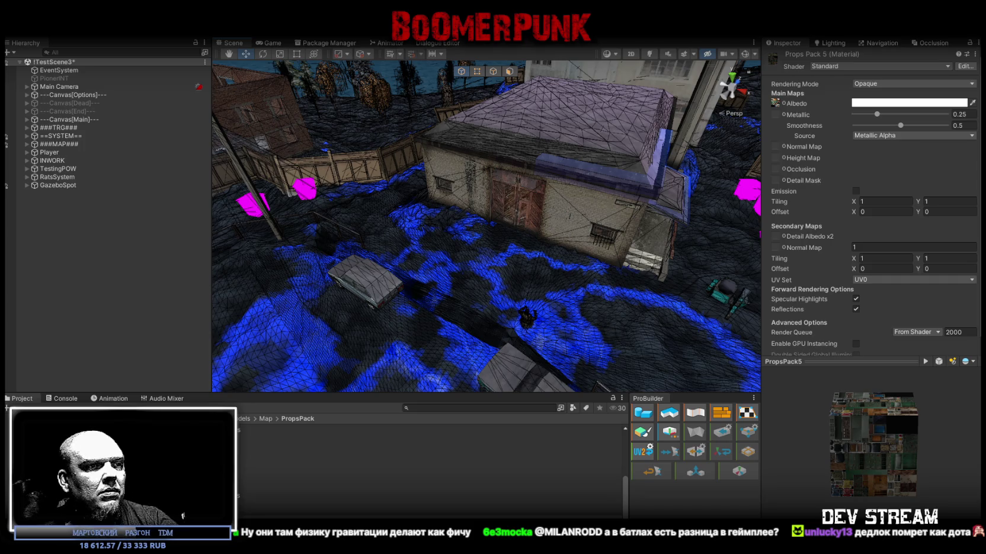
pyautogui.moveTo(543, 553); pyautogui.dragTo(549, 63)
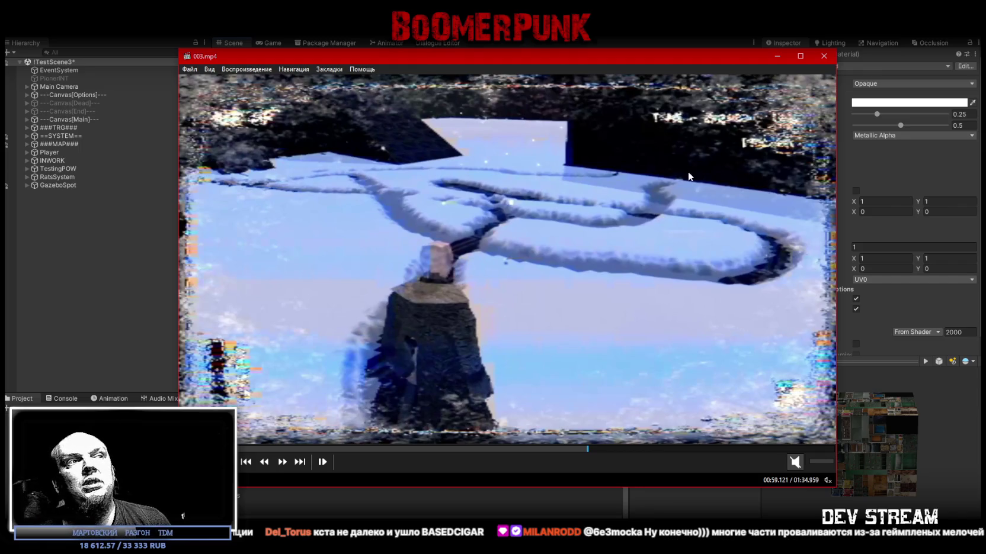
# Close the 003.mp4 player and maximize the Game view, then briefly replay the snowy clip and hide it again
pyautogui.click(823, 55)
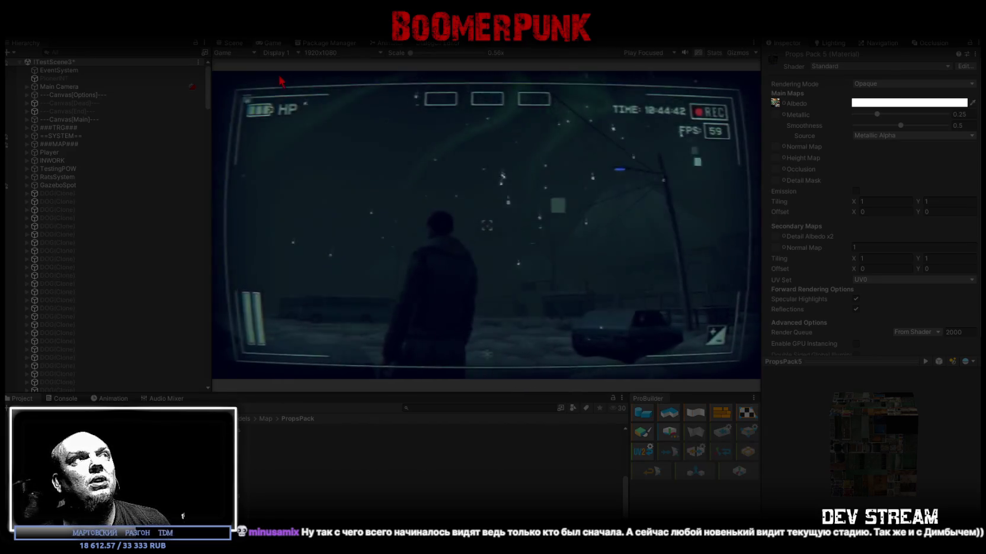
pyautogui.doubleClick(267, 41)
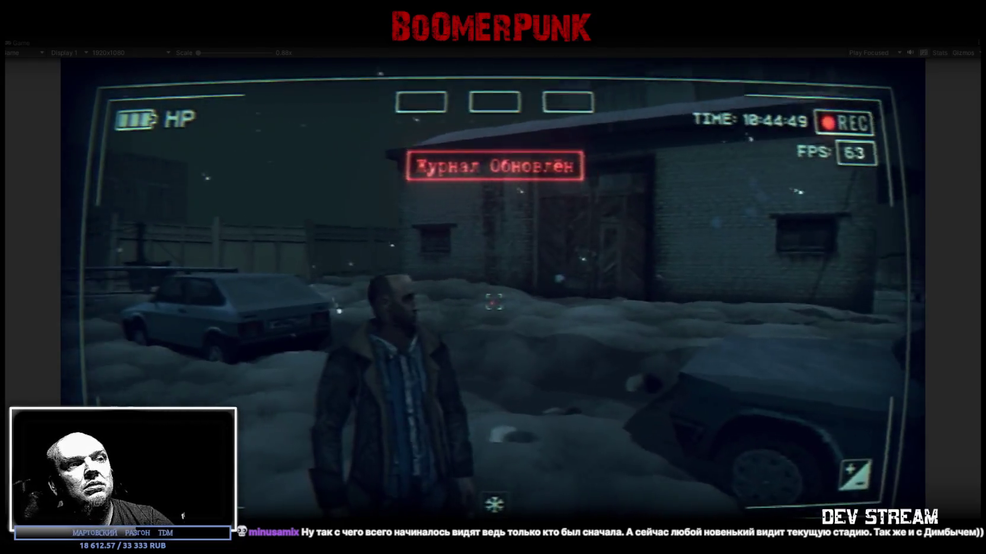
pyautogui.hotkey('alt', 'Tab')
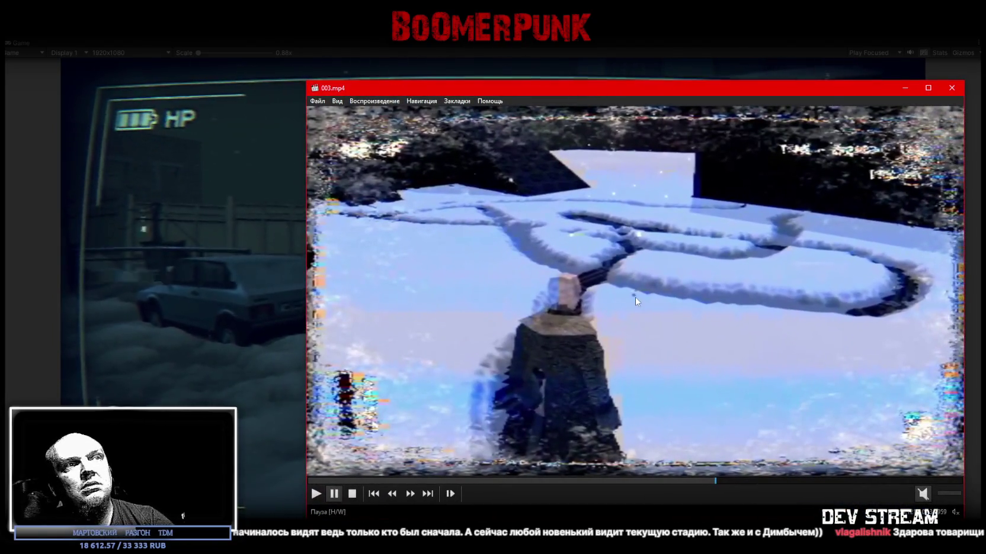
pyautogui.click(635, 301)
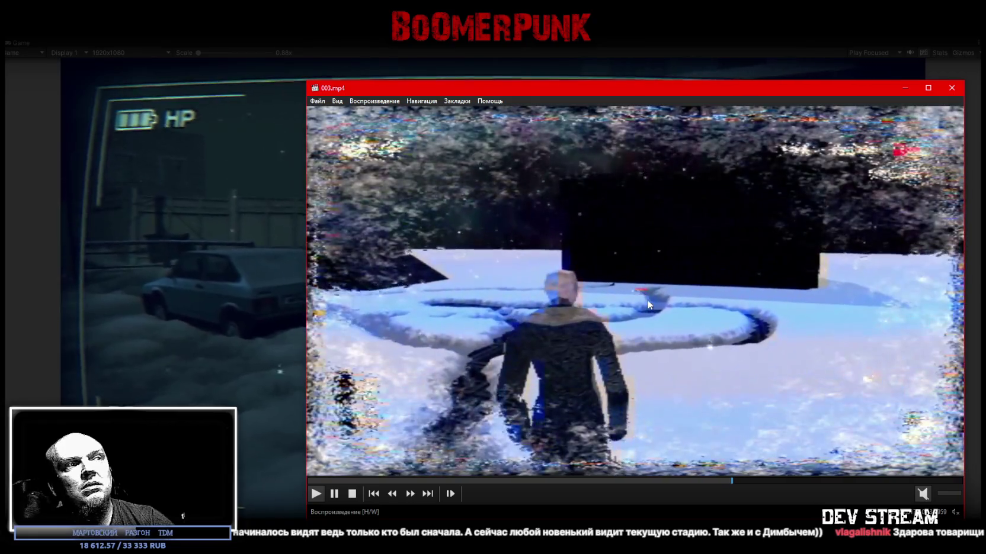
pyautogui.moveTo(686, 93); pyautogui.dragTo(606, 68)
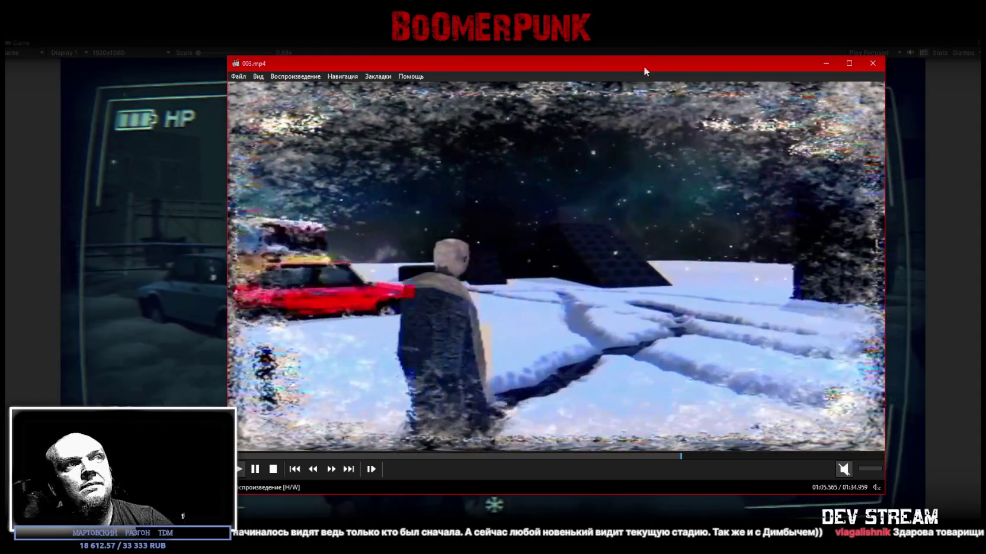
pyautogui.hotkey('alt', 'Tab')
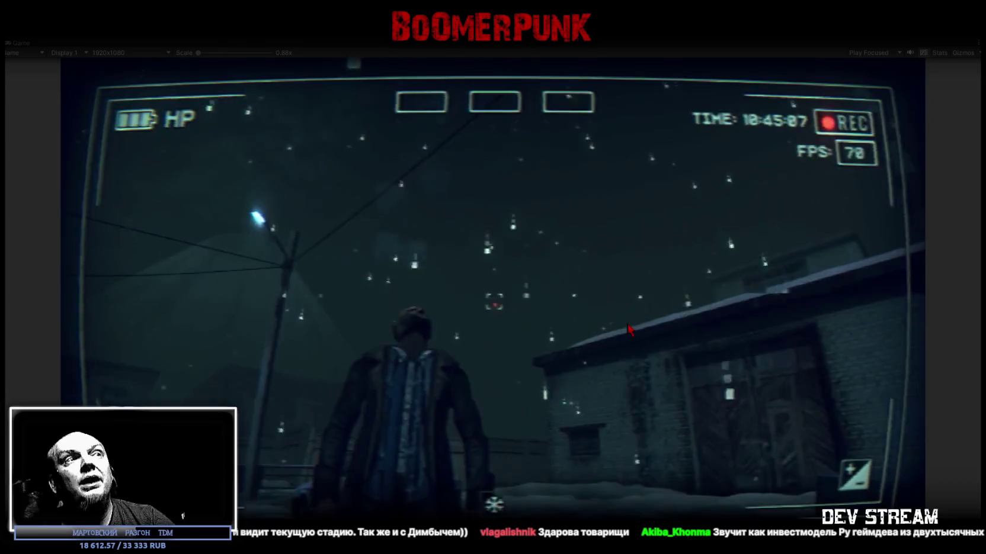
# Release the game camera with Escape and exit Play mode with Ctrl+P to restore the editor layout
pyautogui.press('Escape')
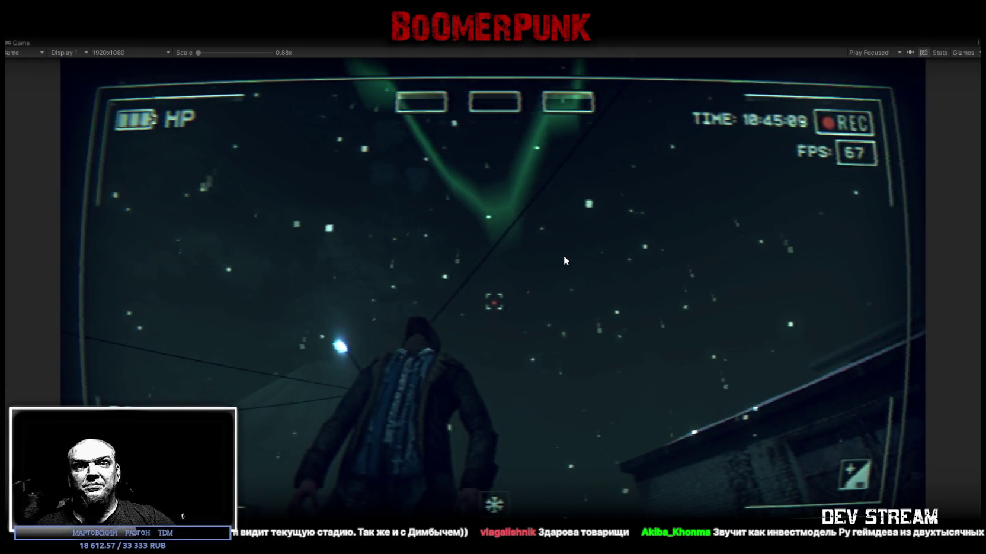
pyautogui.hotkey('ctrl', 'p')
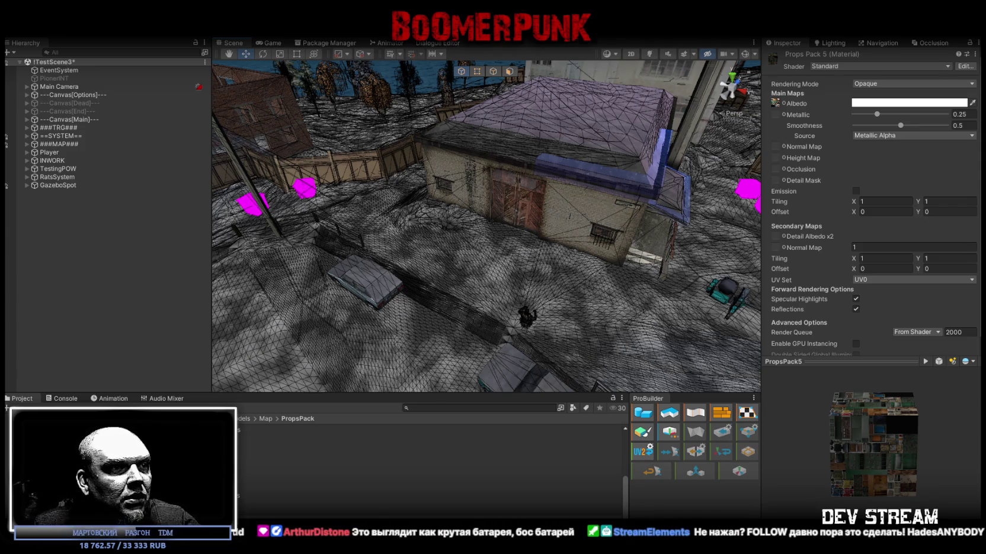
# Bring the Chrome window with the YouTube interview in front of Unity
pyautogui.hotkey('alt', 'Tab')
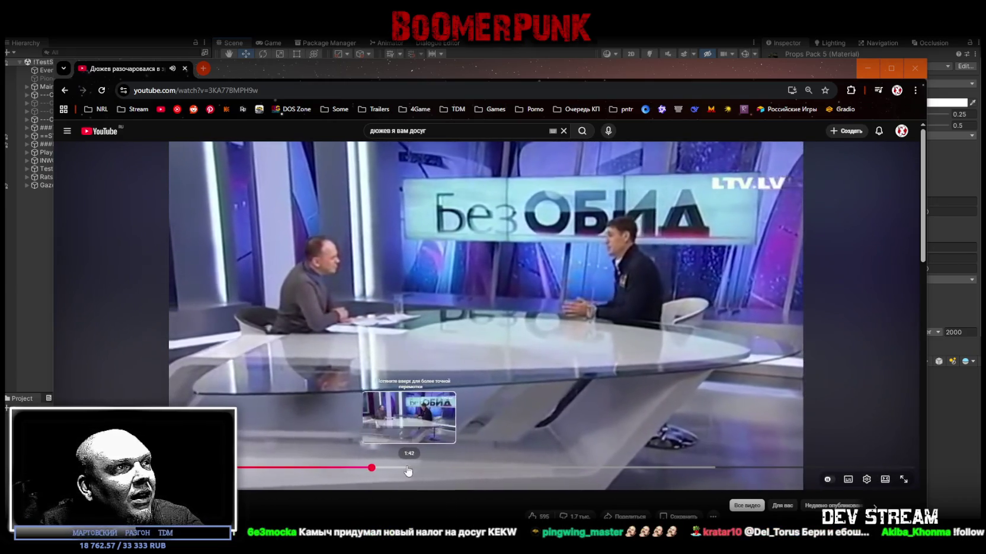
# Seek the interview to about 1:40 and pause, resume from 1:44, then pause it and return to Unity
pyautogui.click(402, 469)
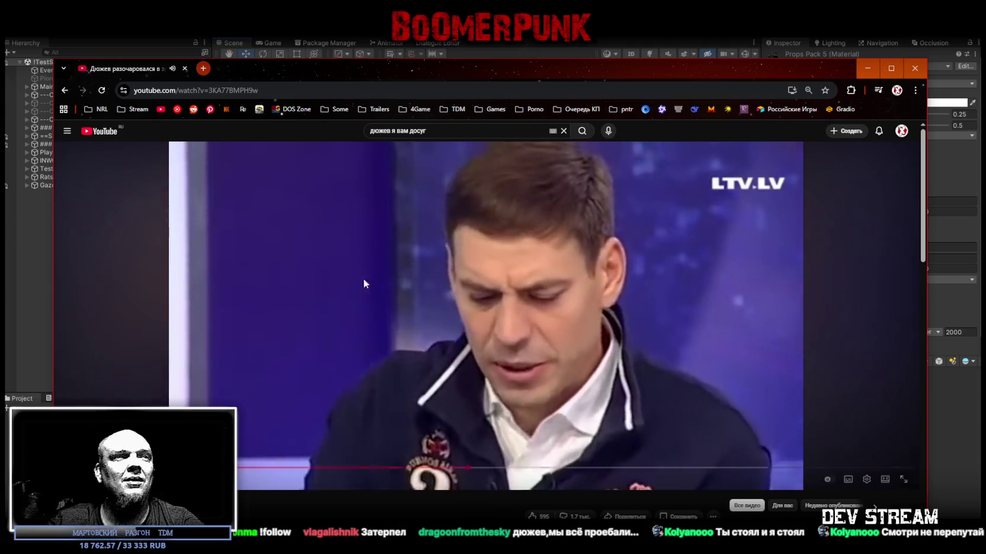
pyautogui.click(450, 330)
pyautogui.moveTo(426, 87)
pyautogui.mouseDown()
pyautogui.moveTo(471, 381)
pyautogui.moveTo(439, 103)
pyautogui.mouseUp()
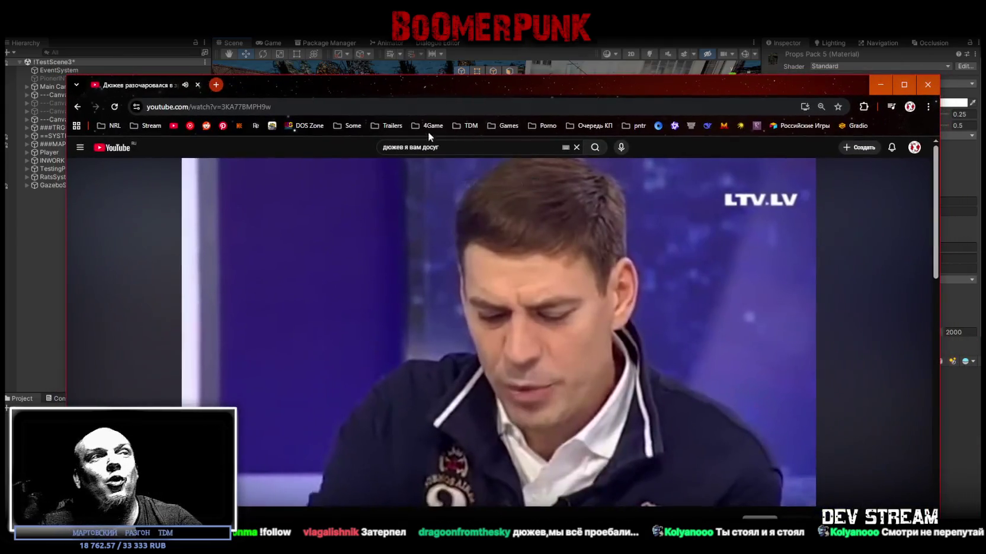
pyautogui.click(429, 485)
pyautogui.click(343, 320)
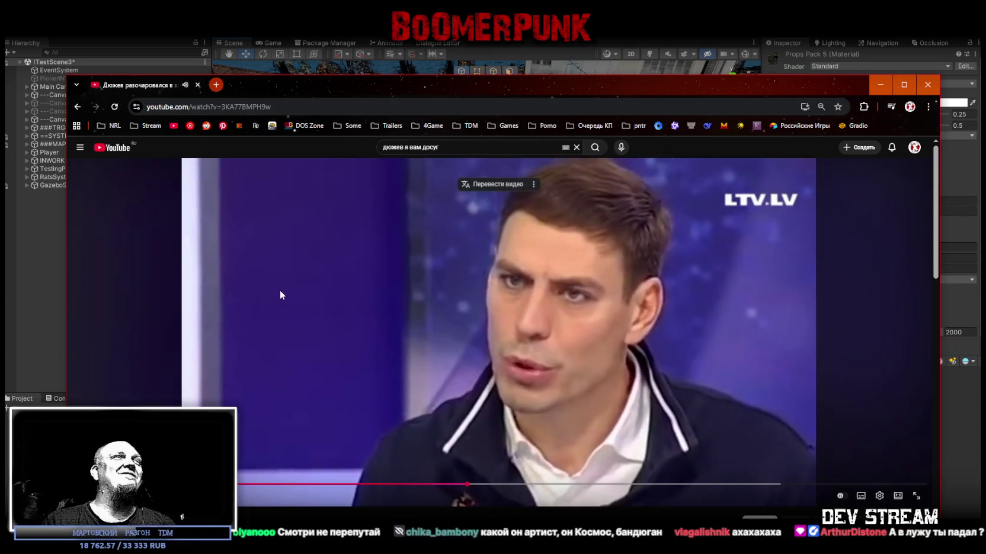
pyautogui.click(280, 289)
pyautogui.hotkey('alt', 'Tab')
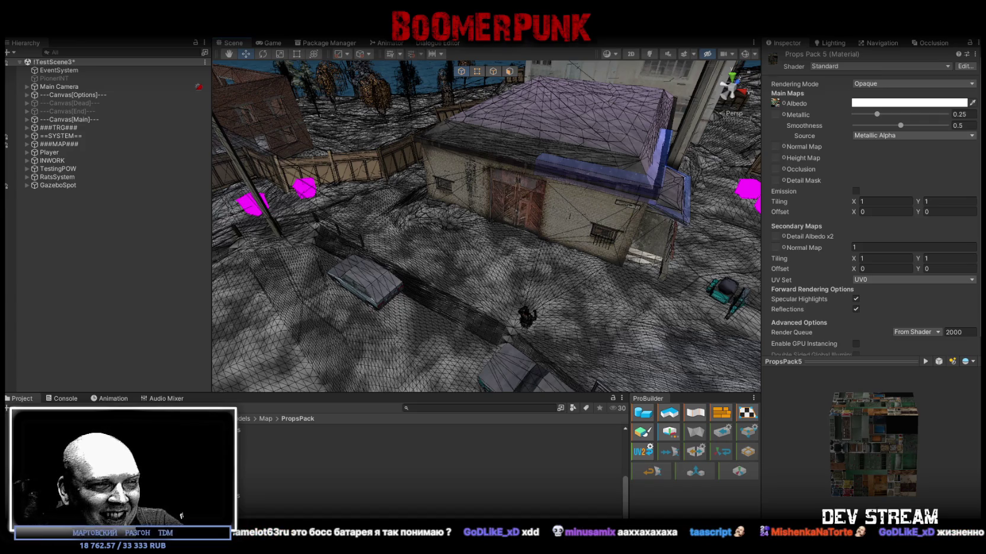
# Scroll the related Pinterest pins, open the rusty orange robot pin, then hide the browser
pyautogui.hotkey('alt', 'Tab')
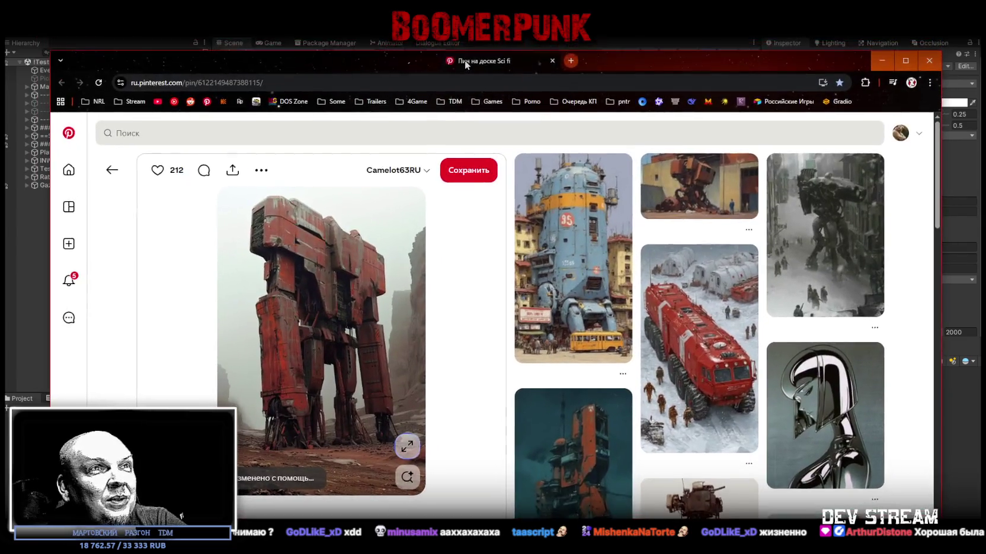
pyautogui.scroll(-5, 616, 223)
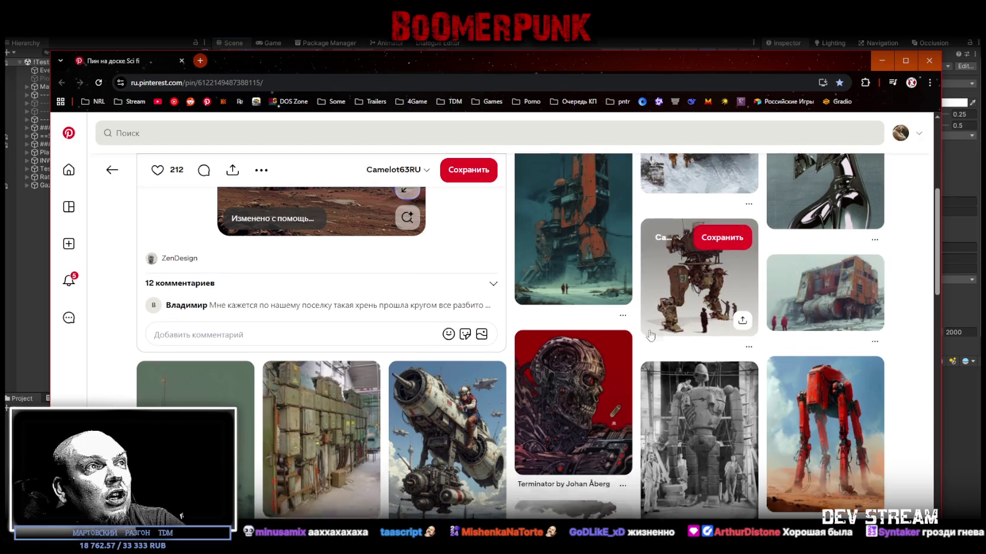
pyautogui.scroll(-2, 602, 300)
pyautogui.scroll(-2, 602, 300)
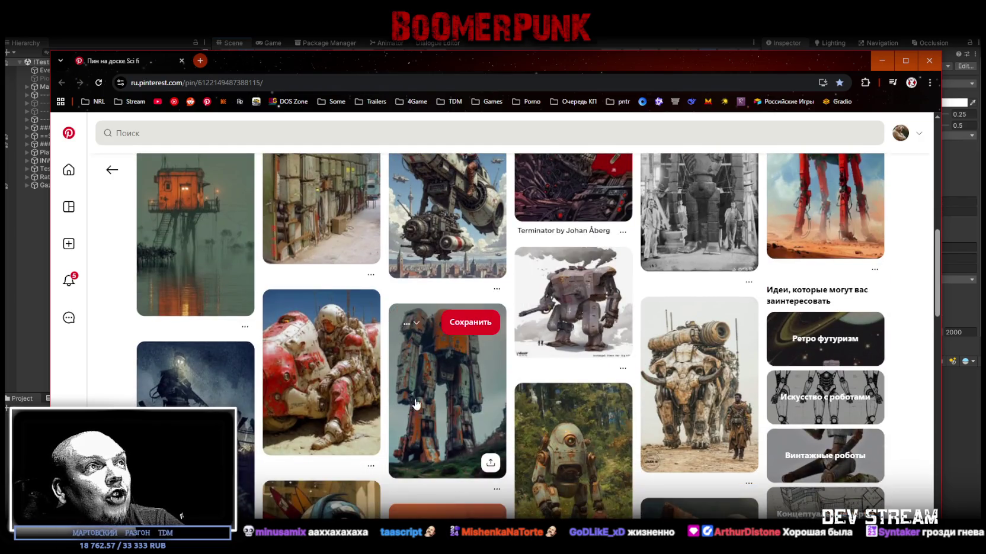
pyautogui.click(439, 382)
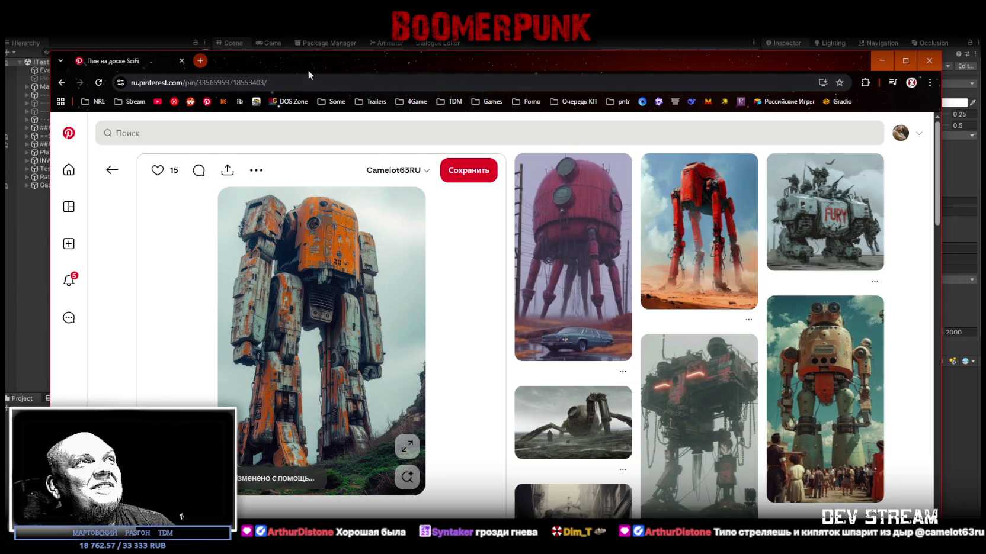
pyautogui.hotkey('alt', 'Tab')
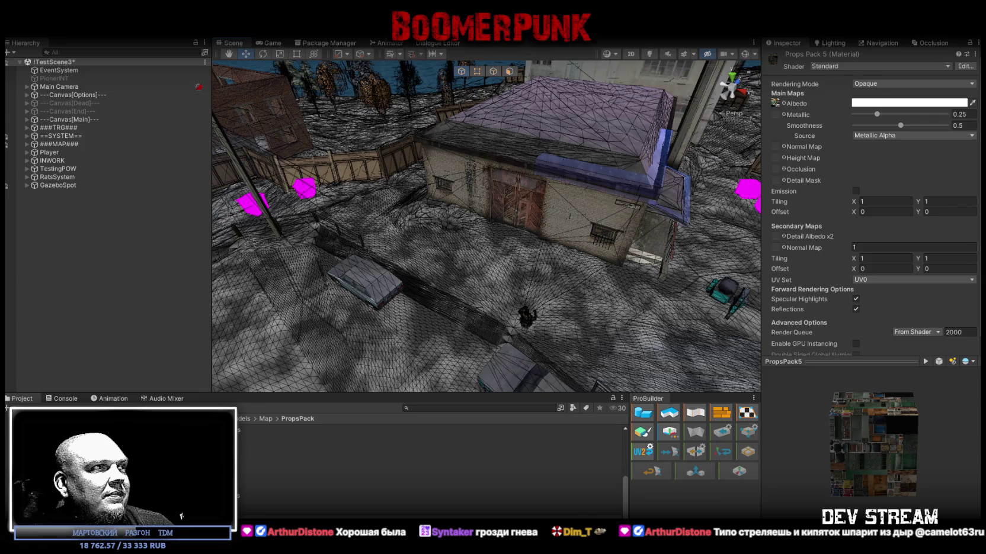
# Select the PropsPack5 texture in the Project window to show its import settings
pyautogui.click(355, 462)
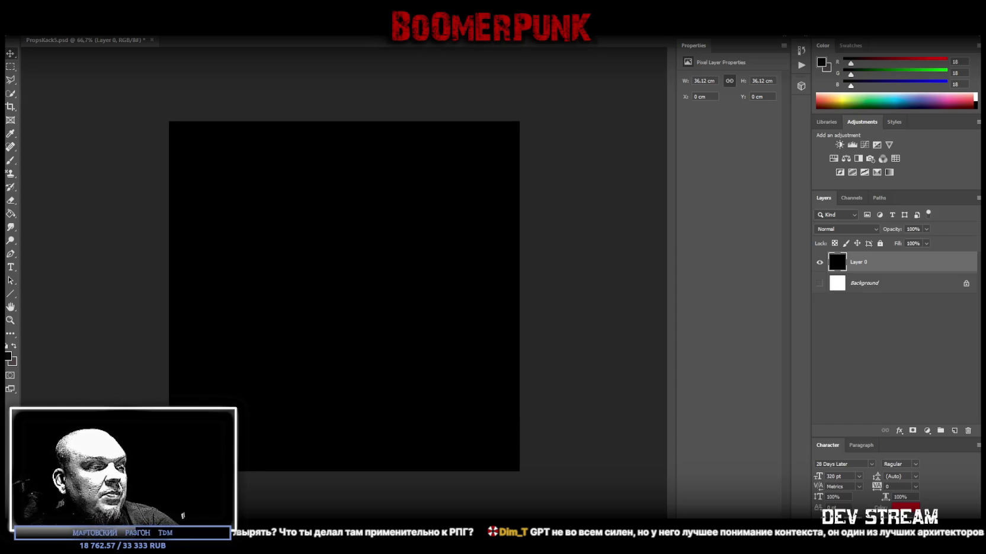
# Switch from the black PropsPack5 canvas in Photoshop back to Unity
pyautogui.hotkey('alt', 'Tab')
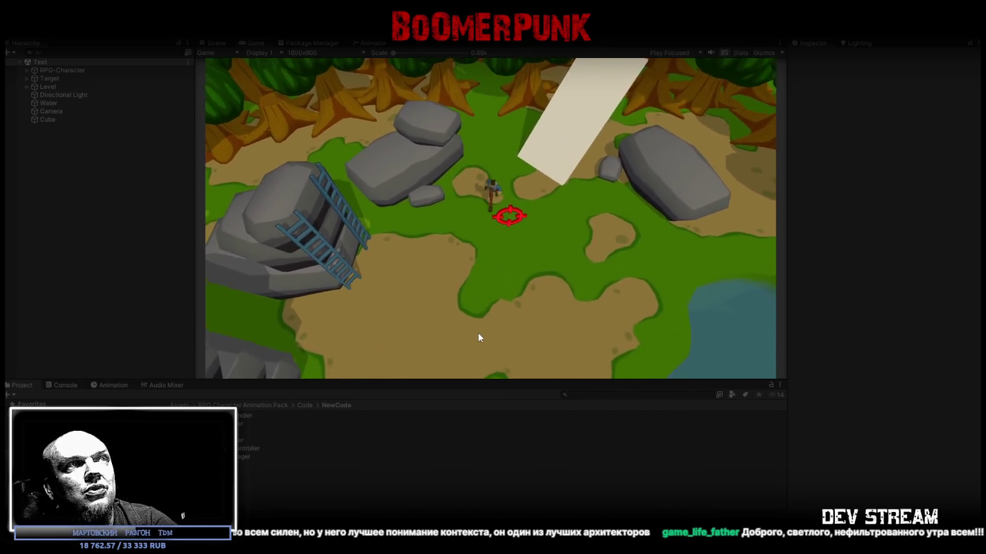
# Send the character walking south across the grass toward the pond, then stop Play mode
pyautogui.click(477, 333)
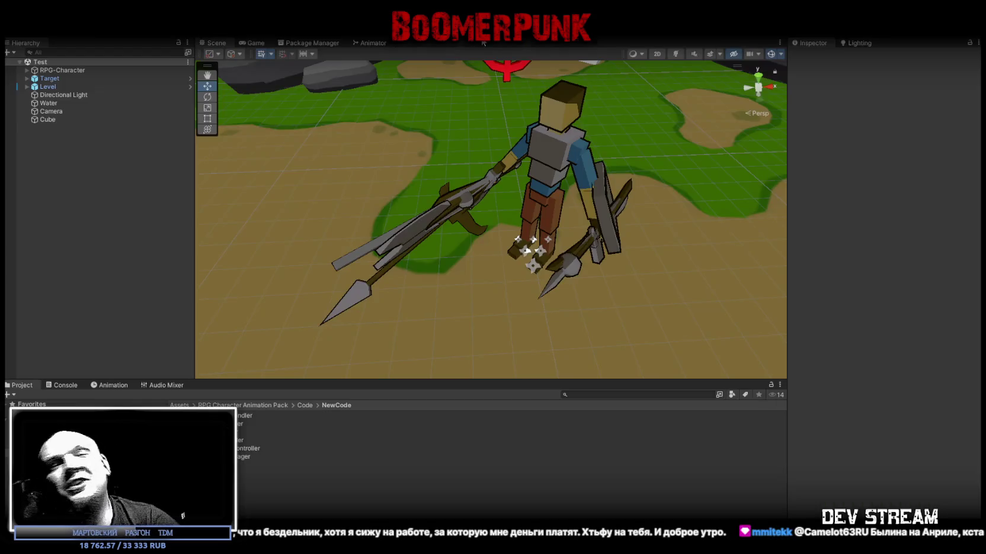
pyautogui.click(483, 26)
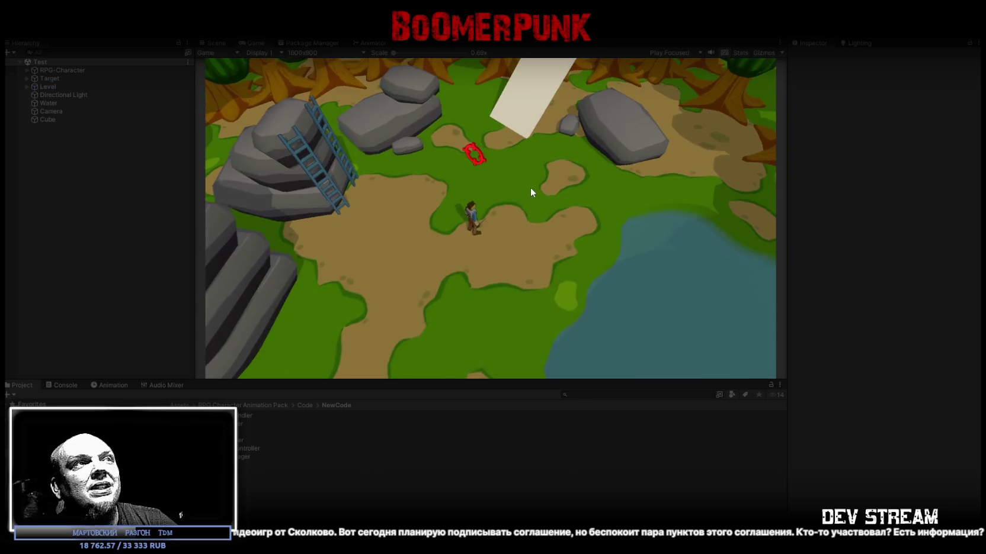
# Walk the character to and from the red target marker several times using the W and S keys
pyautogui.press('s')
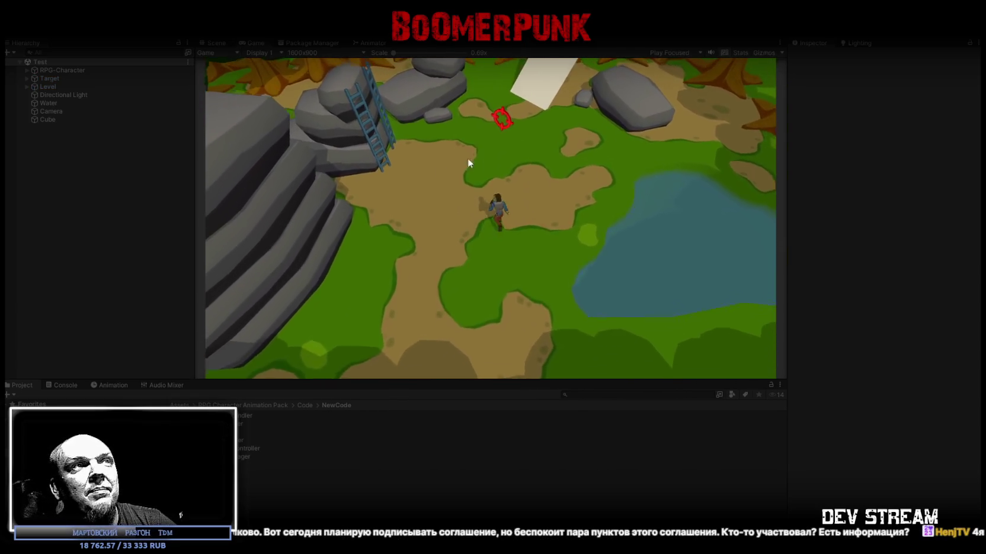
pyautogui.press('w')
pyautogui.press('s')
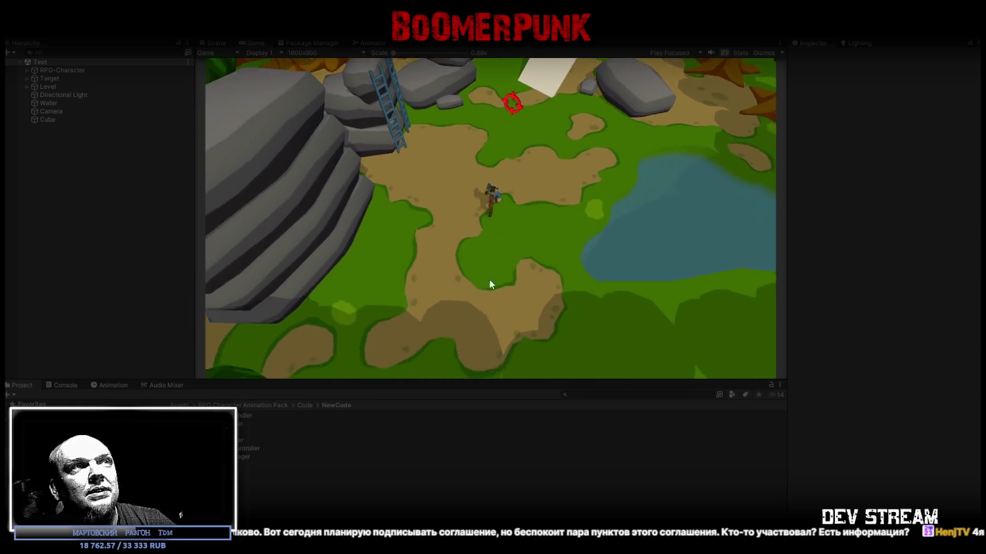
pyautogui.press('s')
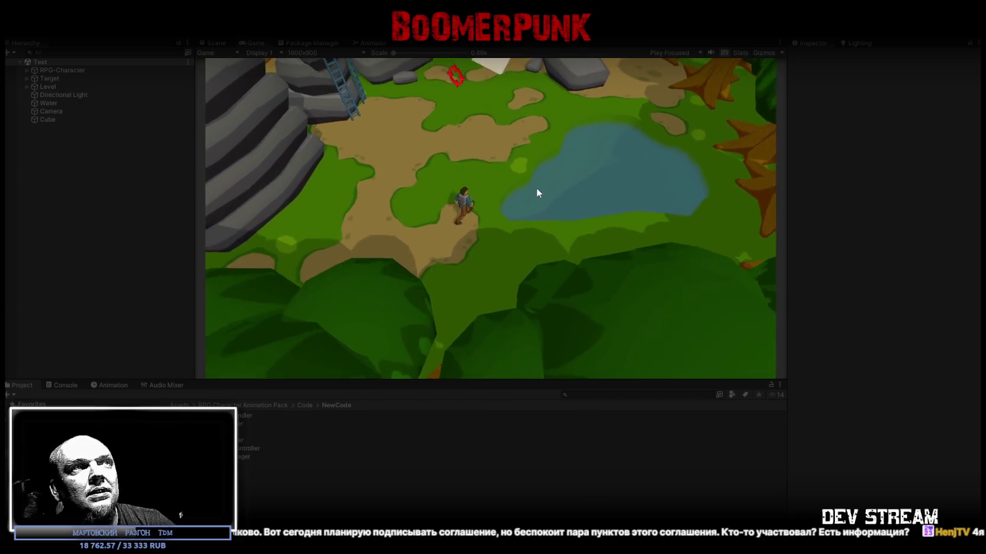
pyautogui.press('w')
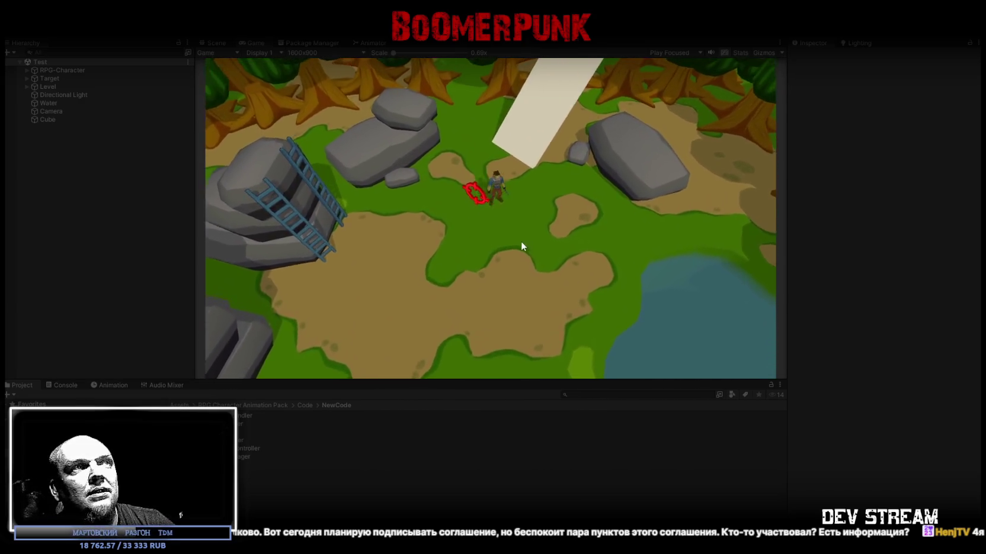
pyautogui.press('s')
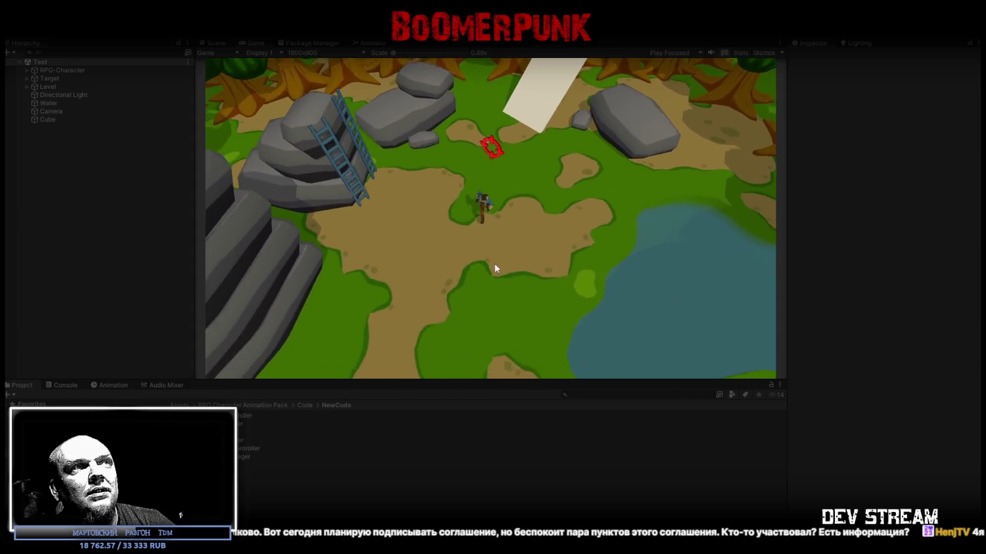
pyautogui.press('s')
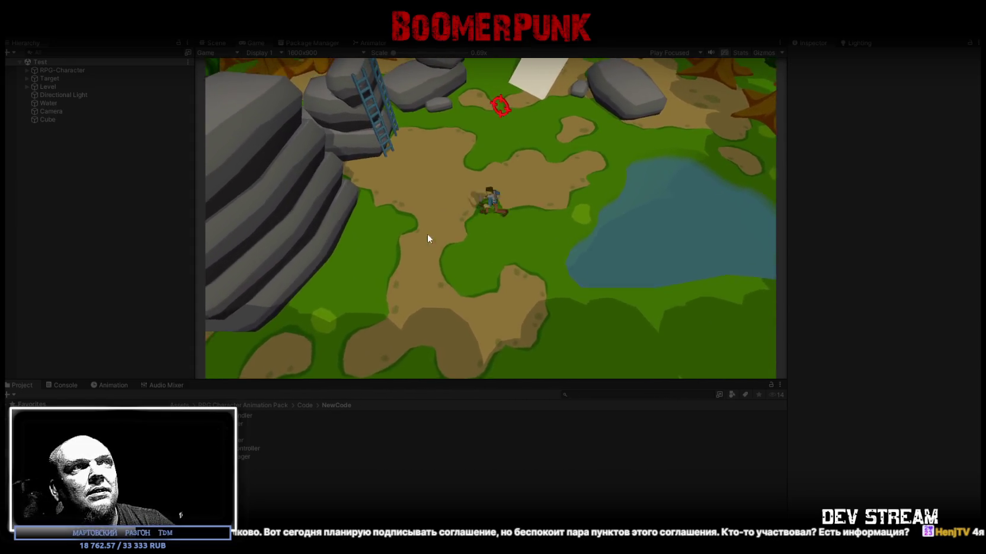
pyautogui.press('w')
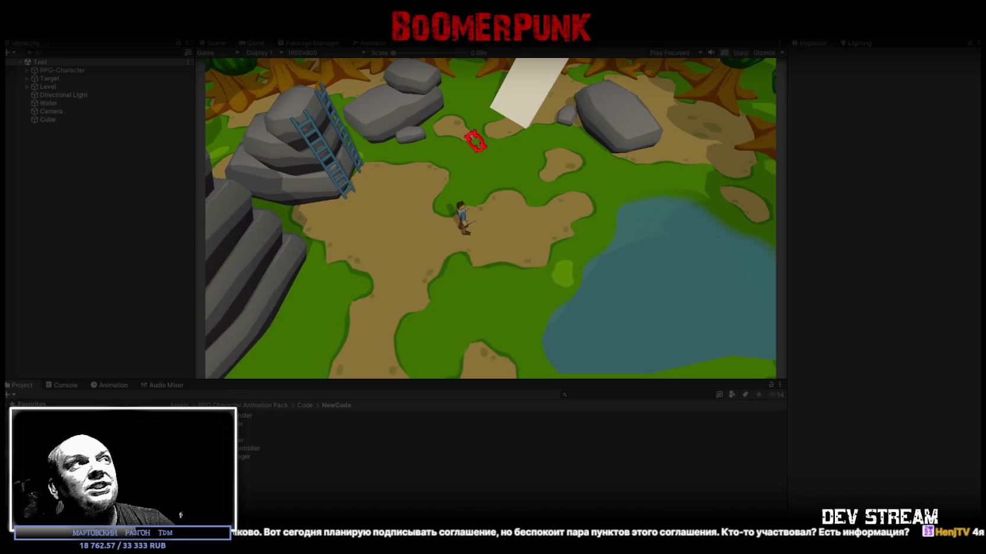